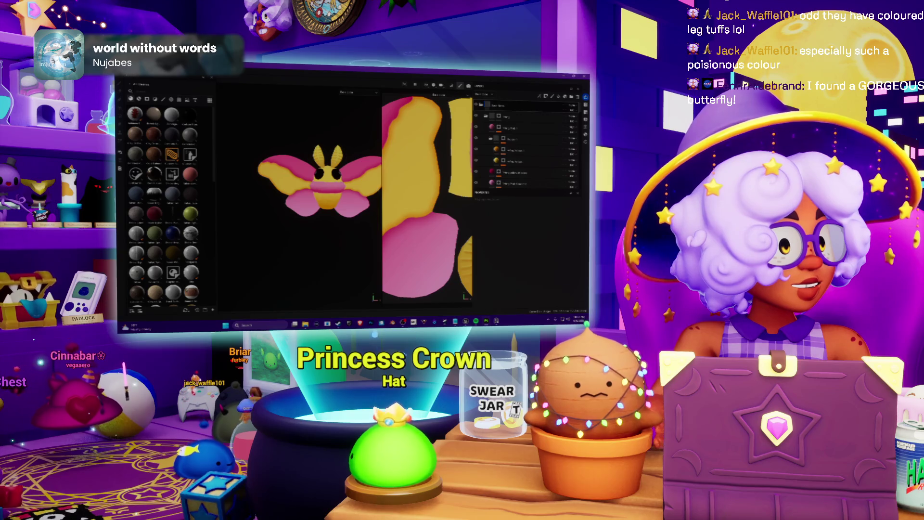
# Bring up the moth reference photo collage and nudge it over the painting.
pyautogui.hotkey('alt', 'Tab')
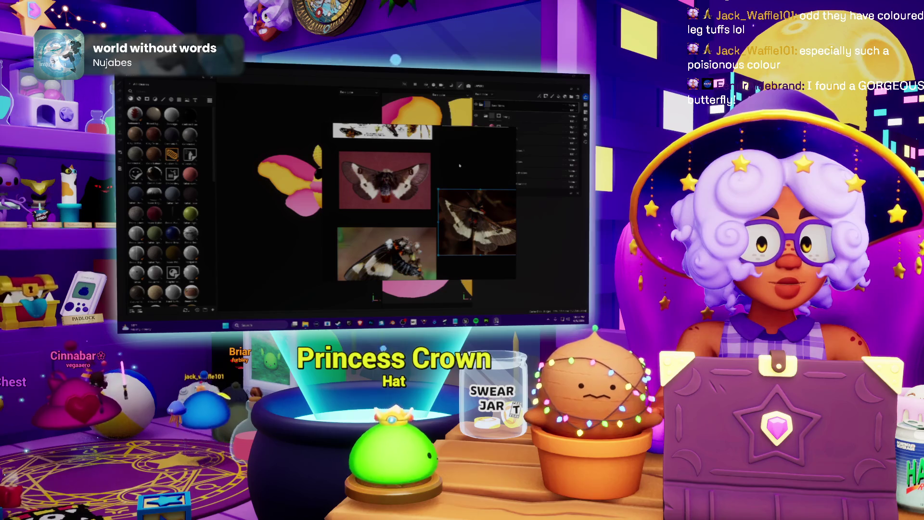
pyautogui.moveTo(383, 132); pyautogui.dragTo(394, 135)
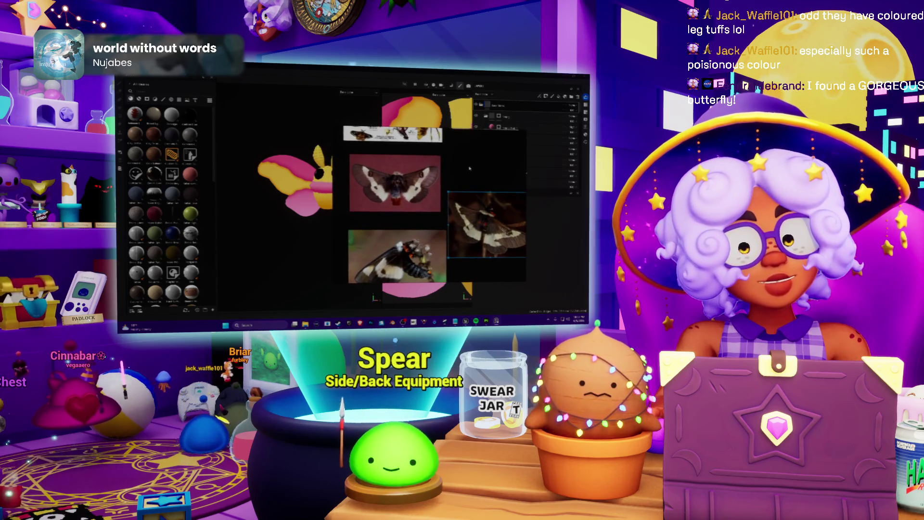
# Hide the reference collage so the moth painting is fully visible.
pyautogui.hotkey('alt', 'Tab')
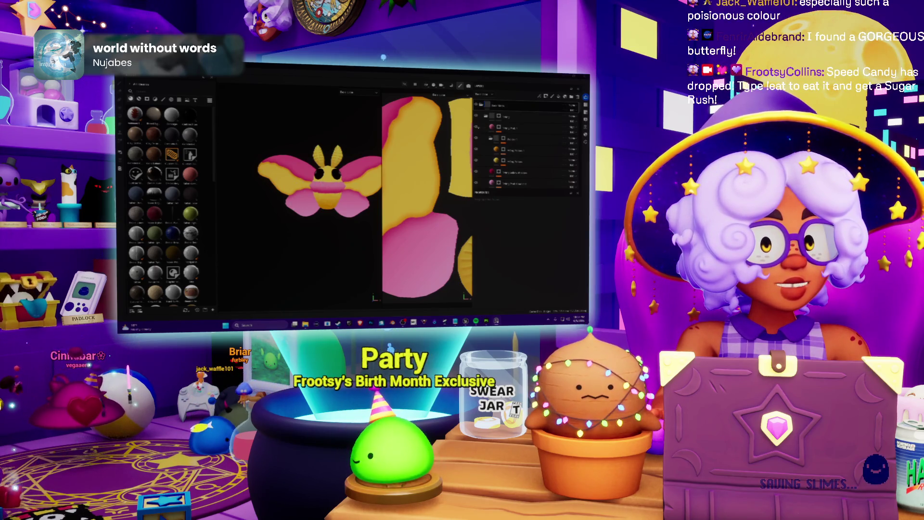
# Hide the pink wing colour layer so the wings read dark.
pyautogui.click(476, 116)
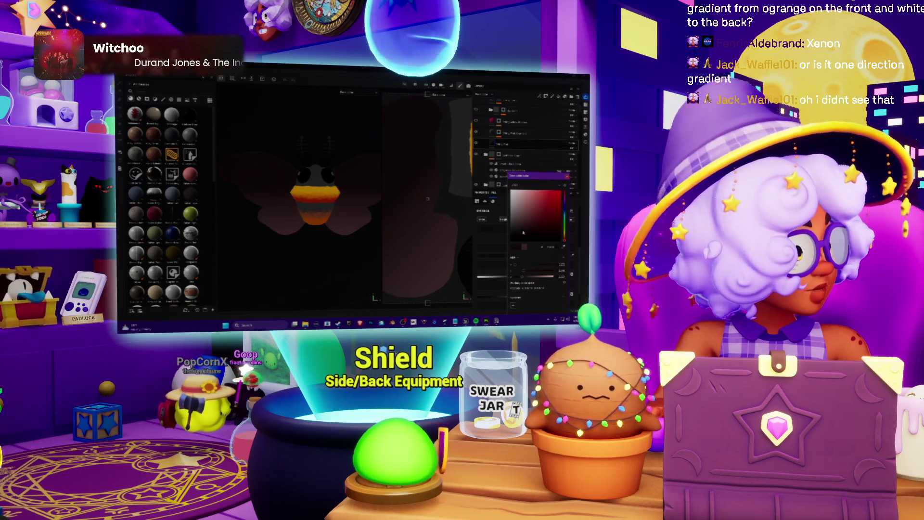
# Confirm the pale paint colour for the upper-wing markings.
pyautogui.click(497, 142)
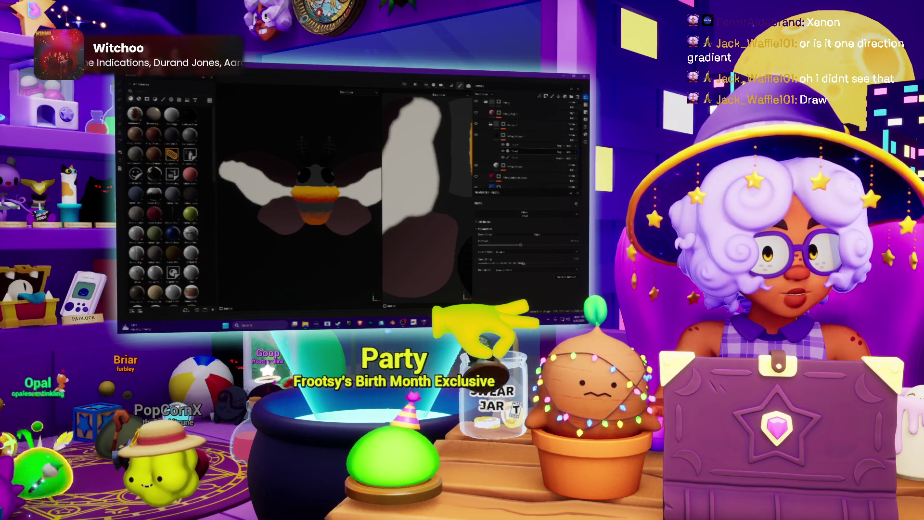
pyautogui.scroll(-3, 340, 195)
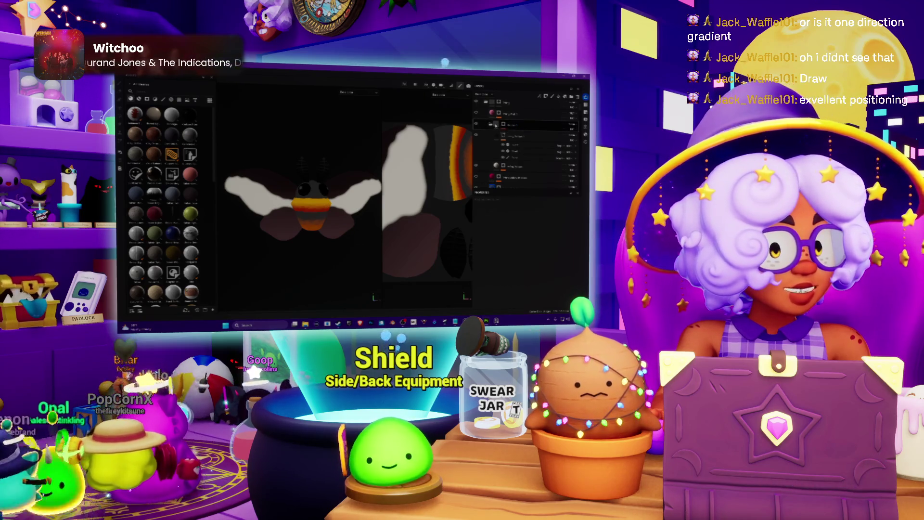
pyautogui.click(504, 125)
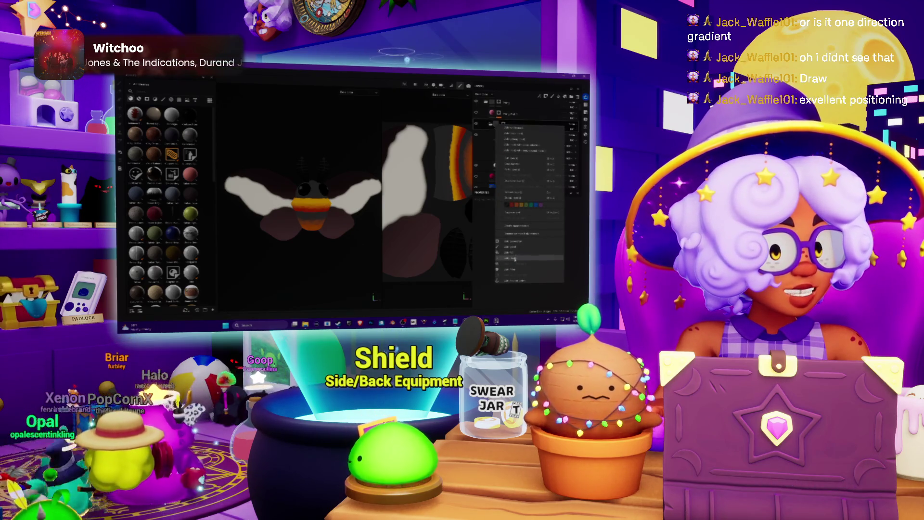
# Apply the chosen layer setting for the dark body top.
pyautogui.click(513, 144)
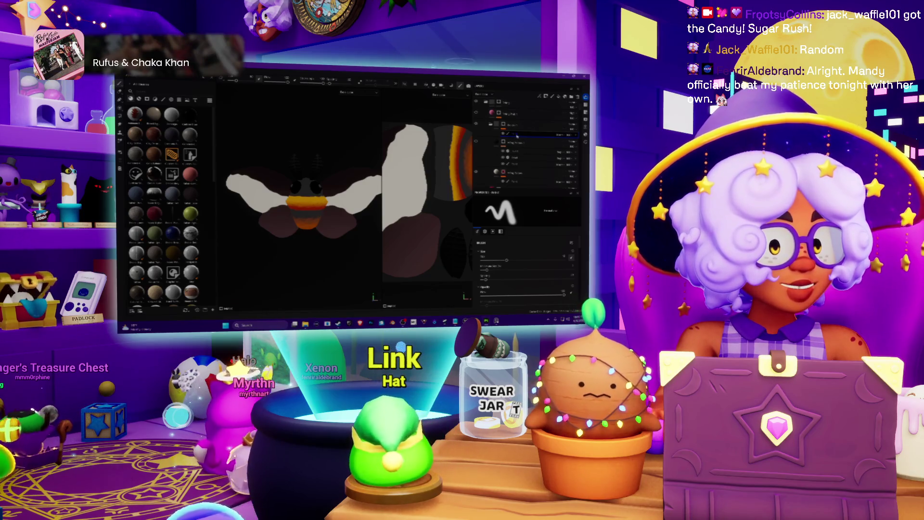
# Add a new layer for the wing markings, then switch to the web browser.
pyautogui.rightClick(516, 137)
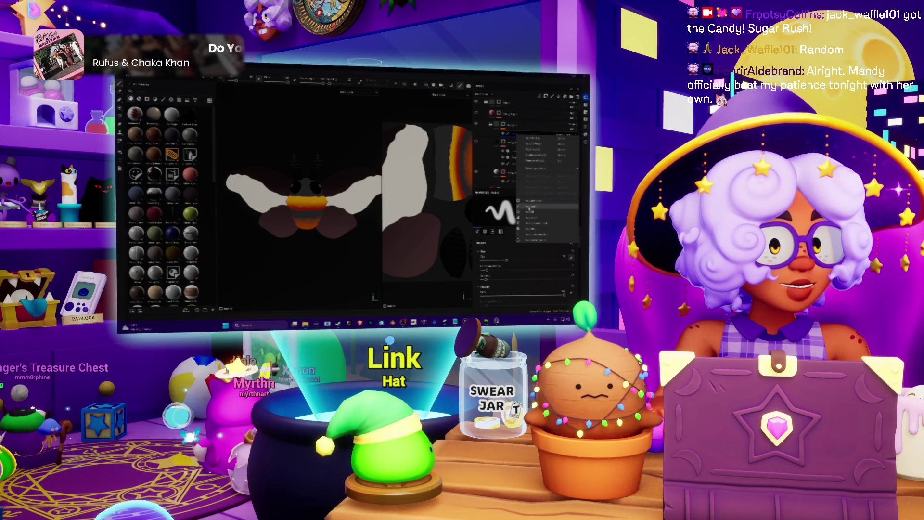
pyautogui.click(530, 208)
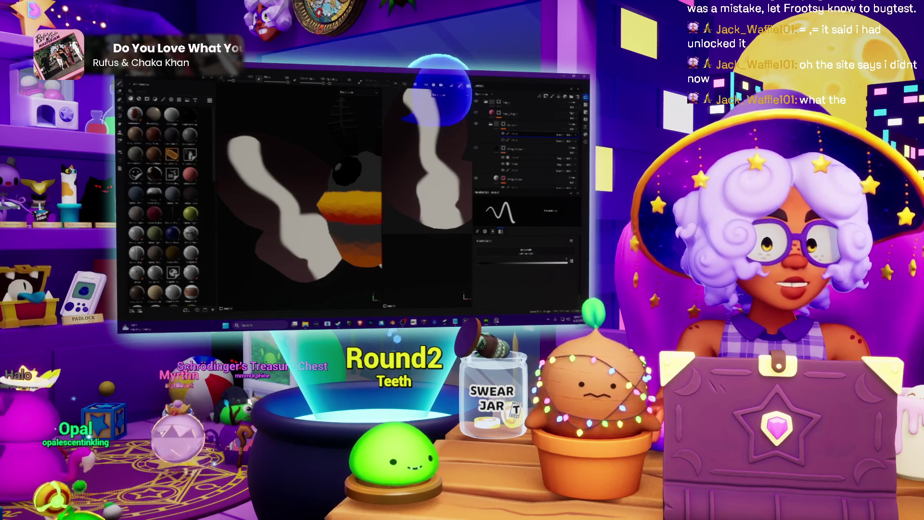
pyautogui.hotkey('alt', 'Tab')
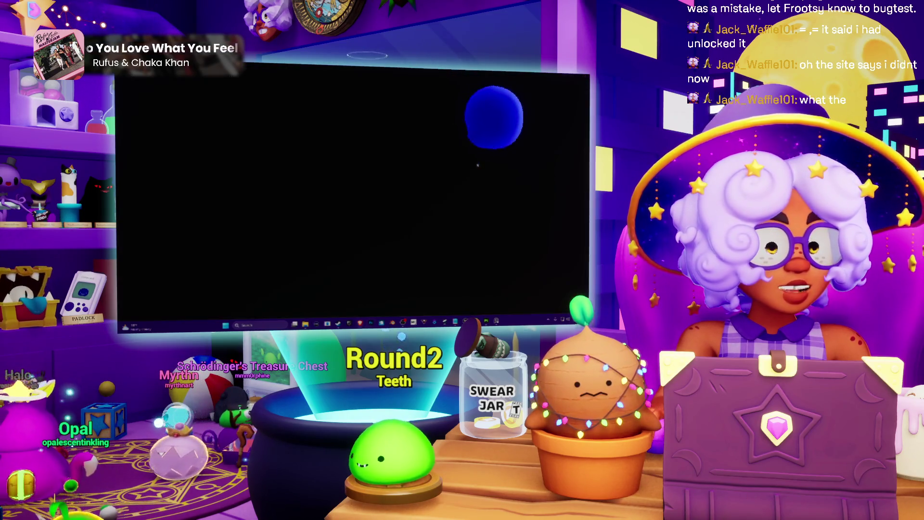
# Go to the Frootsy's Puppet Show site and its Slime Teeth page.
pyautogui.hotkey('ctrl', 'l')
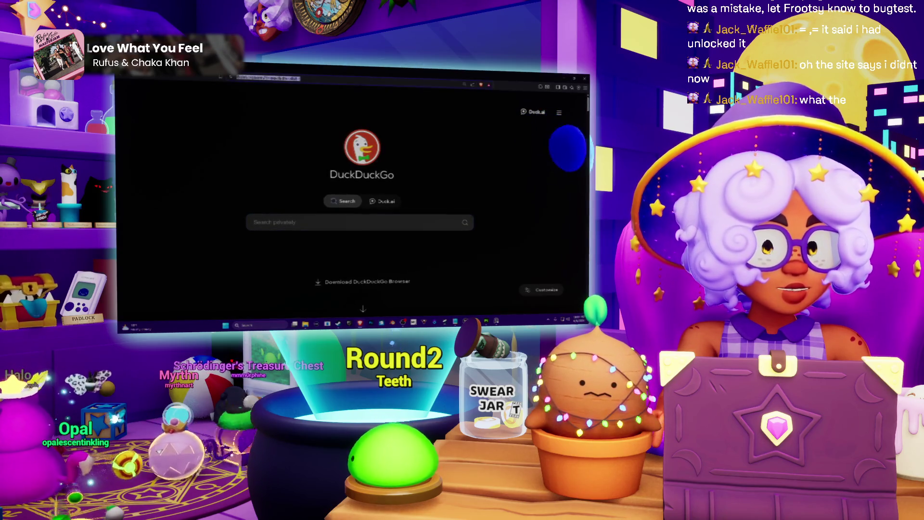
pyautogui.write('fro')
pyautogui.press('Return')
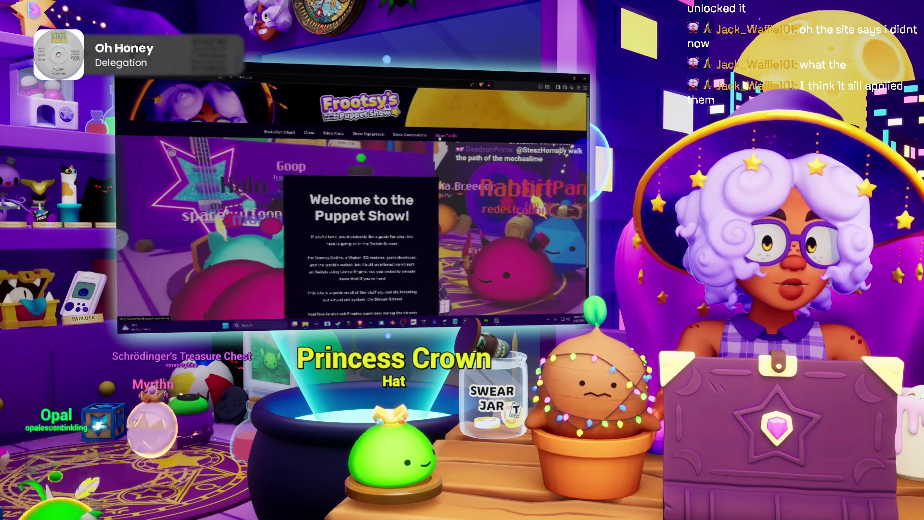
pyautogui.click(438, 136)
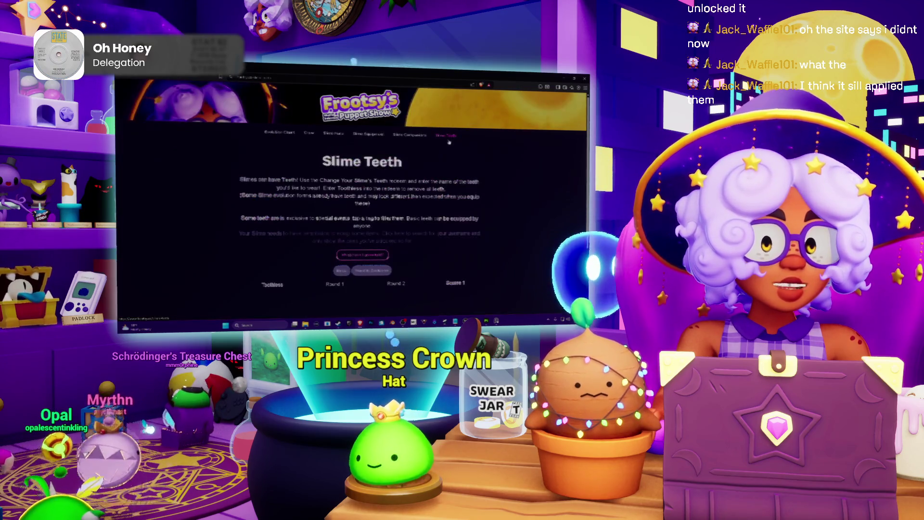
pyautogui.scroll(-3, 354, 202)
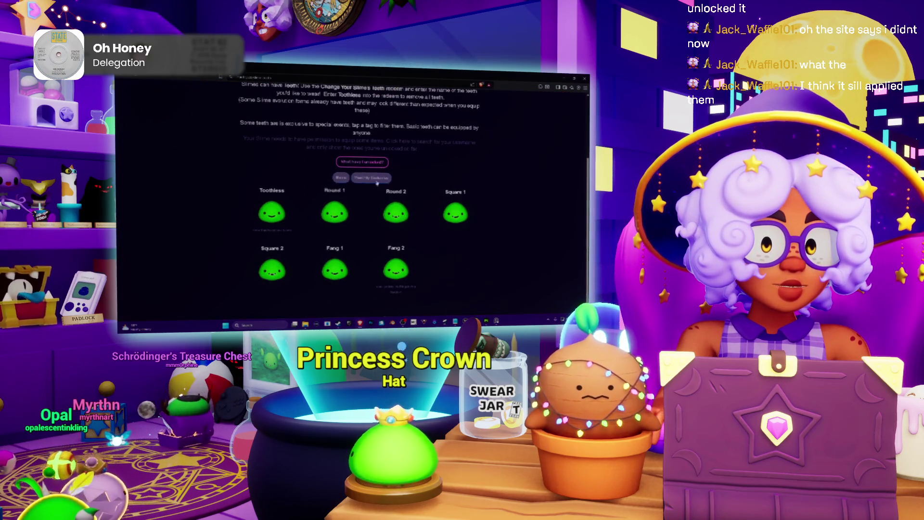
# Filter the teeth list to Fang 2, clear it, and look up unlocked teeth.
pyautogui.click(372, 178)
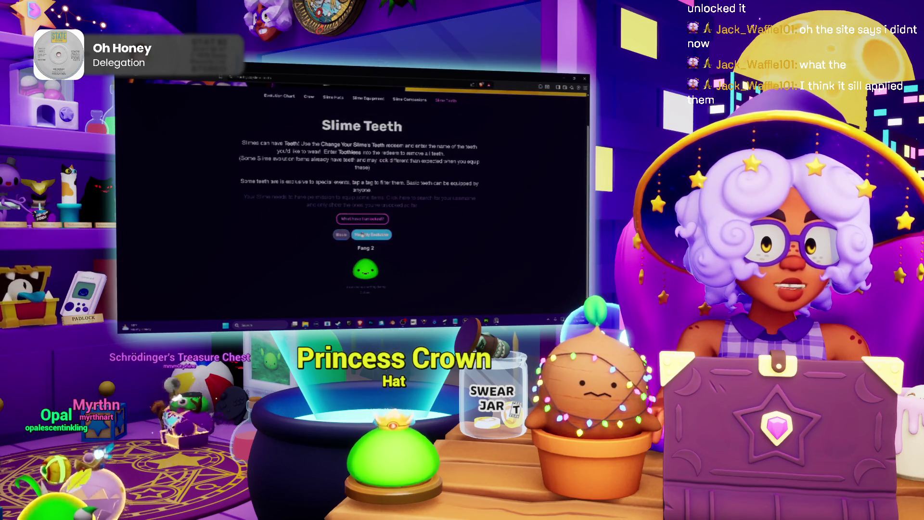
pyautogui.click(371, 233)
pyautogui.scroll(-3, 354, 202)
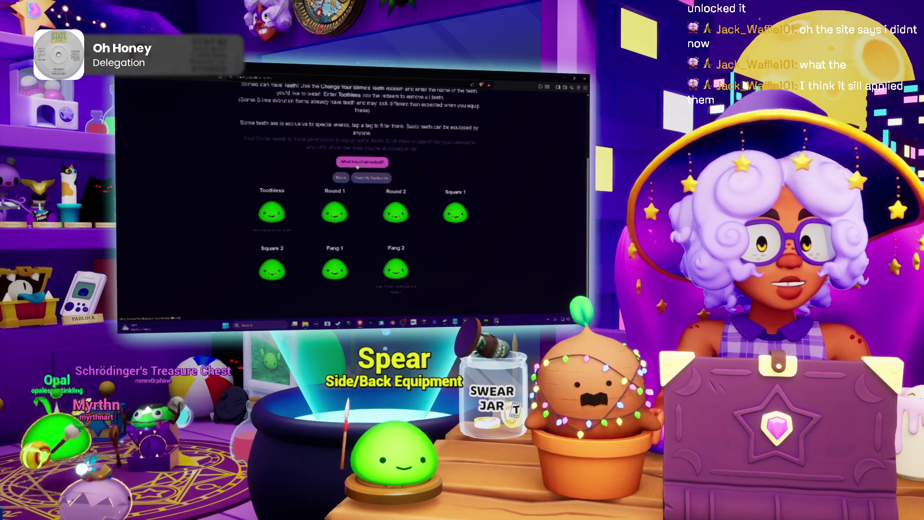
pyautogui.click(361, 162)
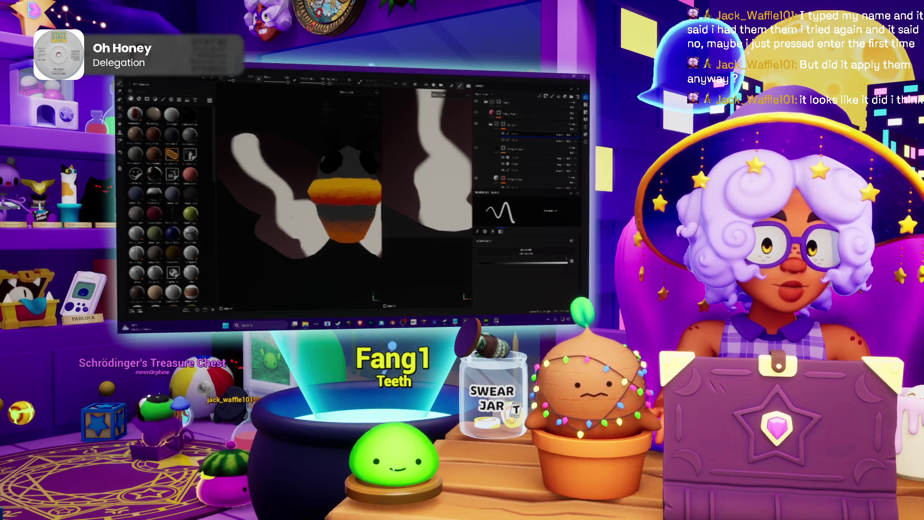
pyautogui.scroll(-5, 311, 203)
pyautogui.scroll(2, 311, 203)
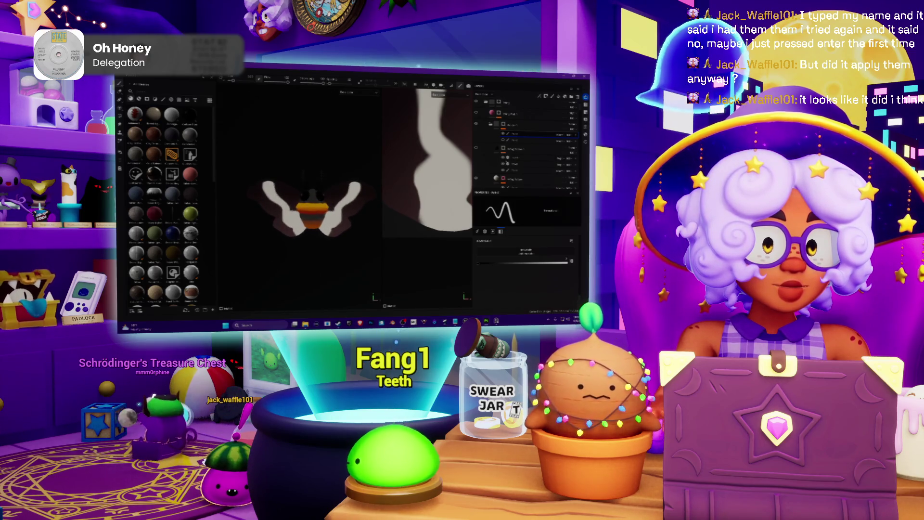
# Apply a context-menu action to the wing markings layer.
pyautogui.rightClick(514, 133)
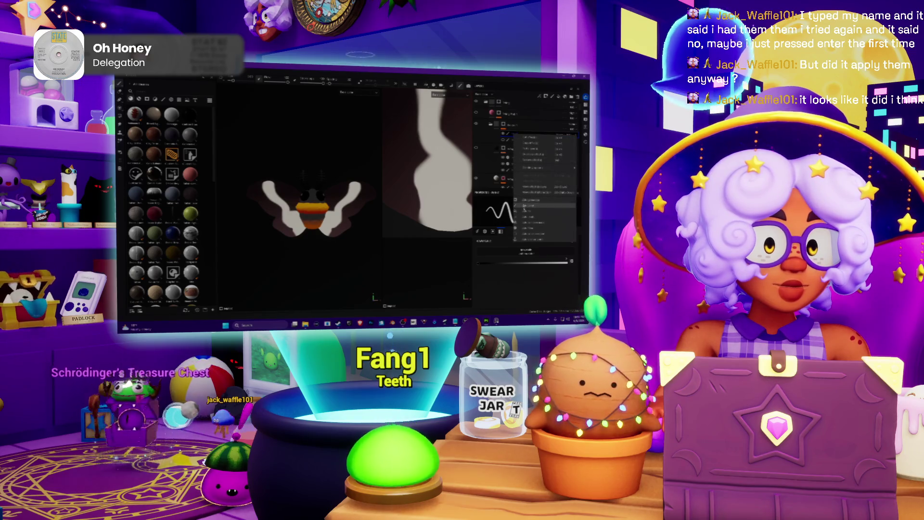
pyautogui.click(534, 145)
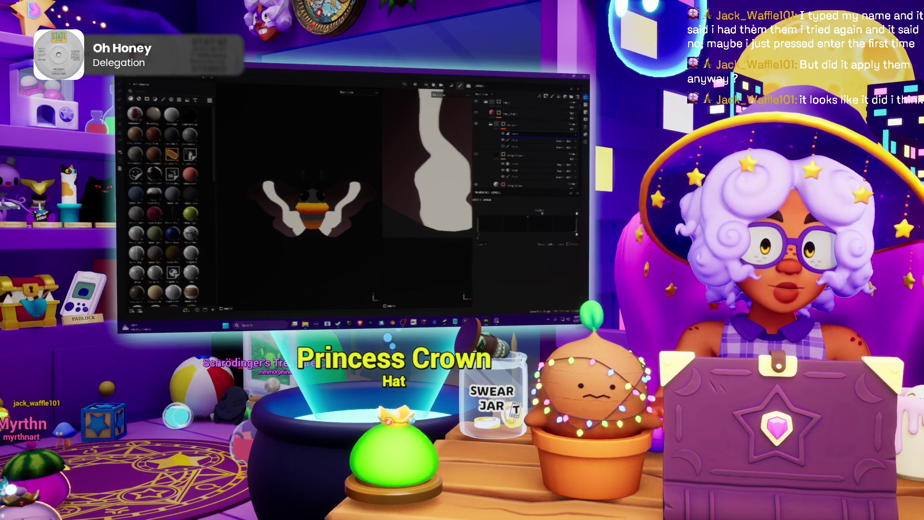
pyautogui.scroll(4, 294, 217)
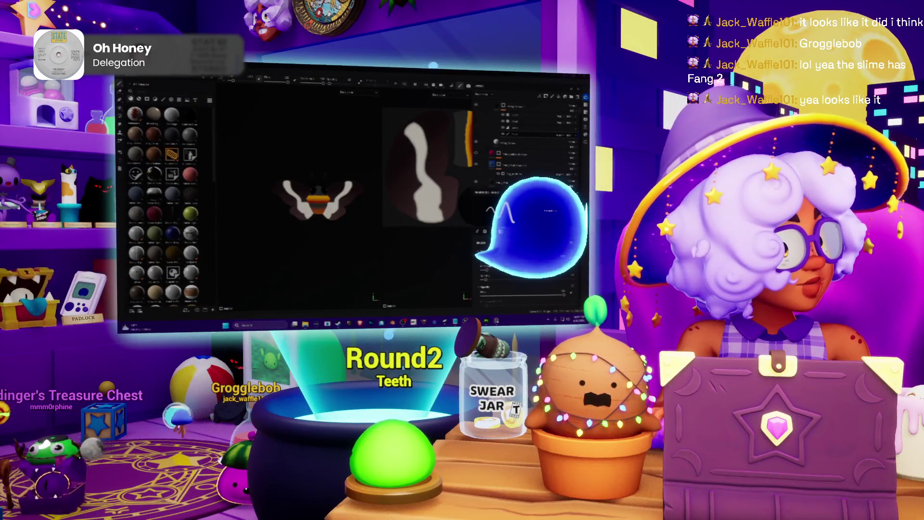
pyautogui.press('super')
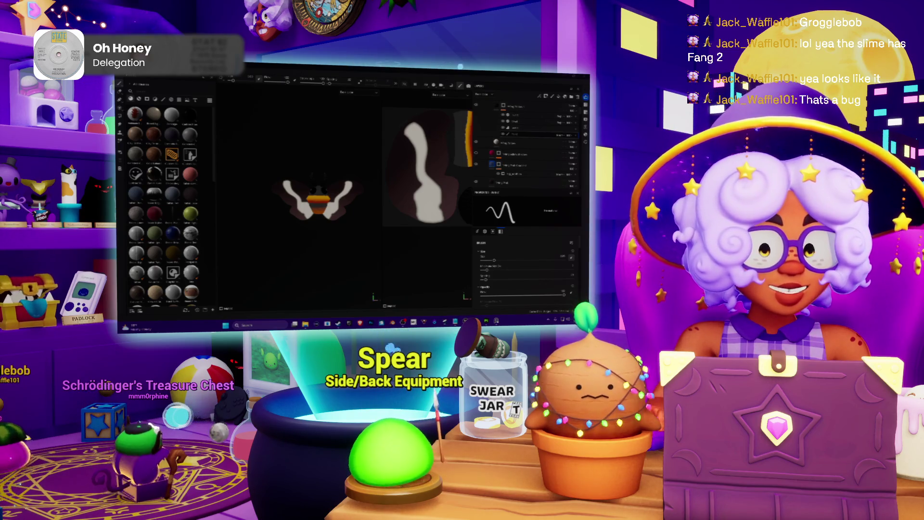
pyautogui.press('super')
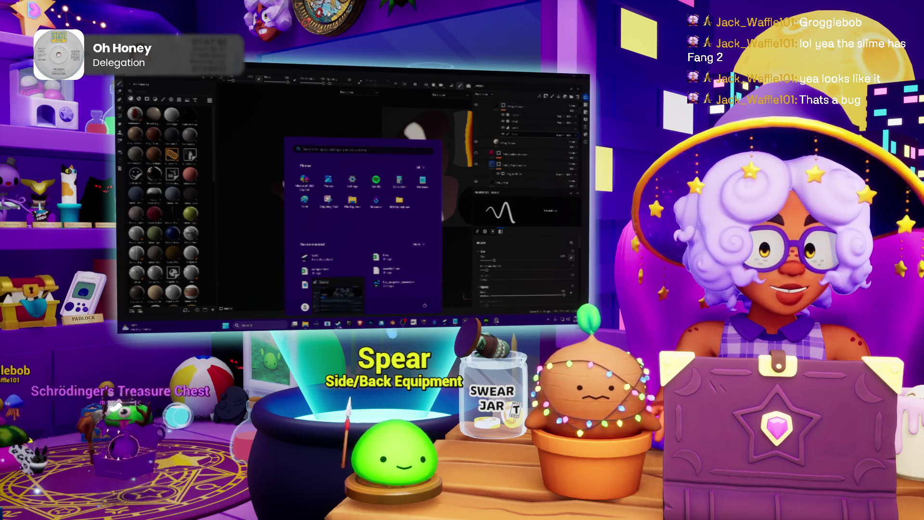
pyautogui.press('Escape')
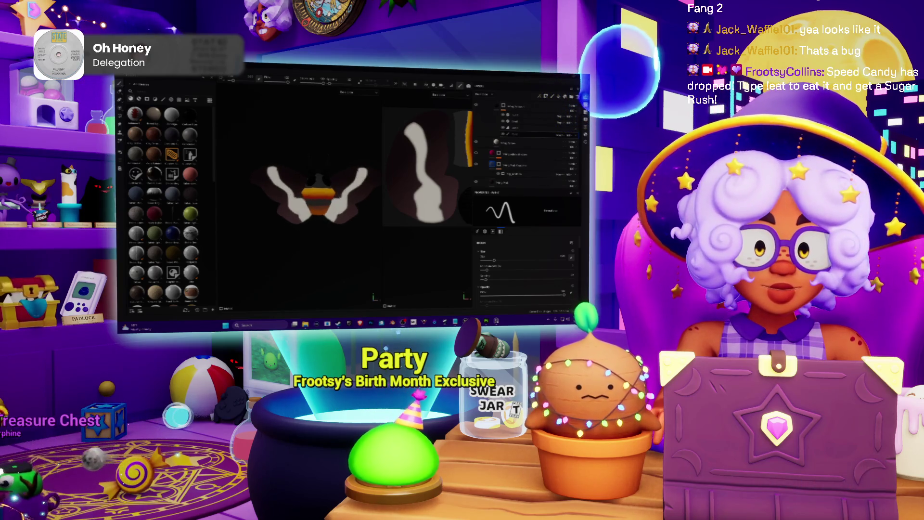
pyautogui.scroll(3, 318, 195)
pyautogui.scroll(-2, 317, 195)
pyautogui.scroll(2, 318, 195)
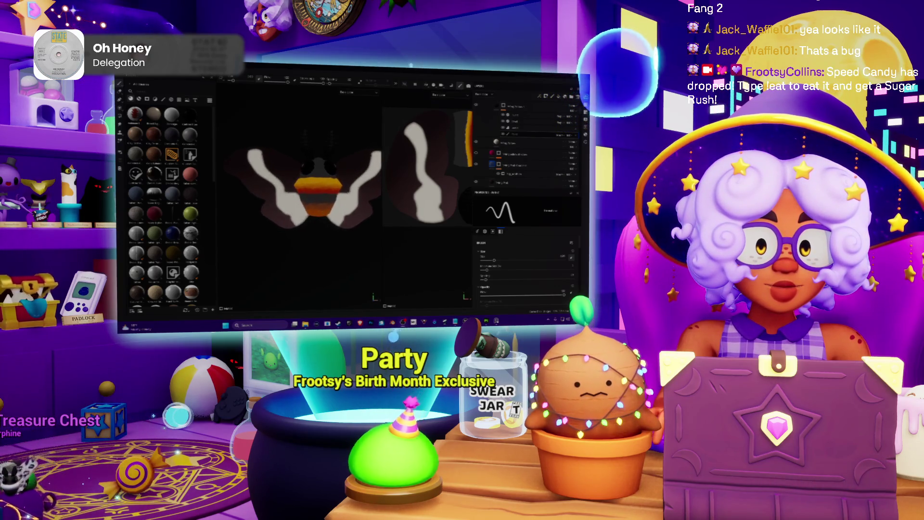
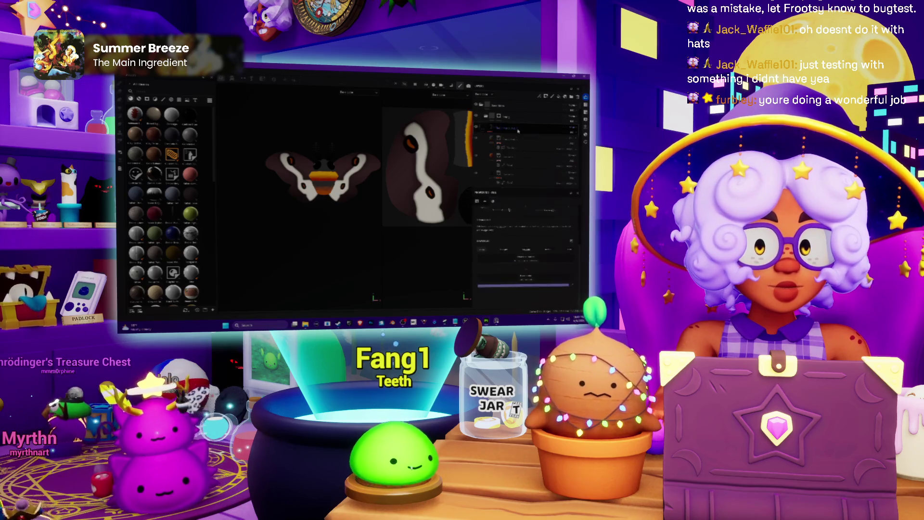
pyautogui.scroll(2, 341, 157)
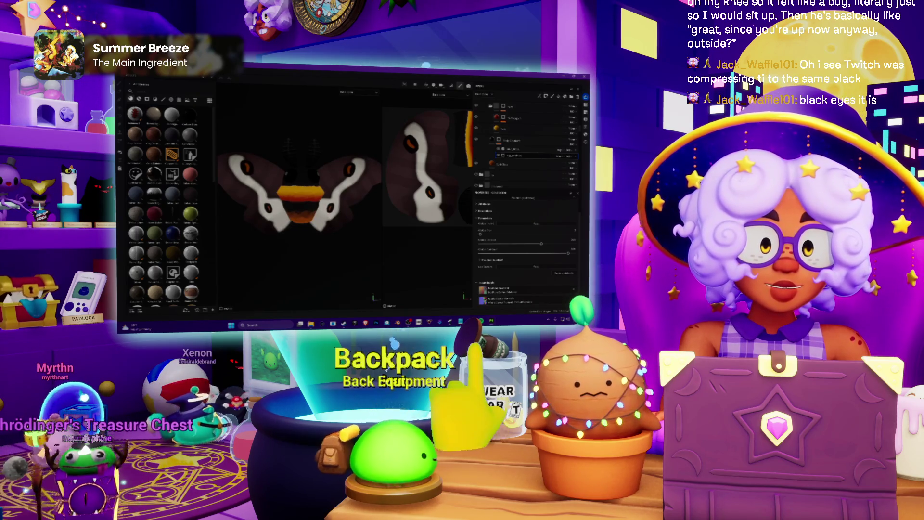
# Close the moth painting project in Substance 3D Painter, answering the save prompt.
pyautogui.hotkey('alt', 'f')
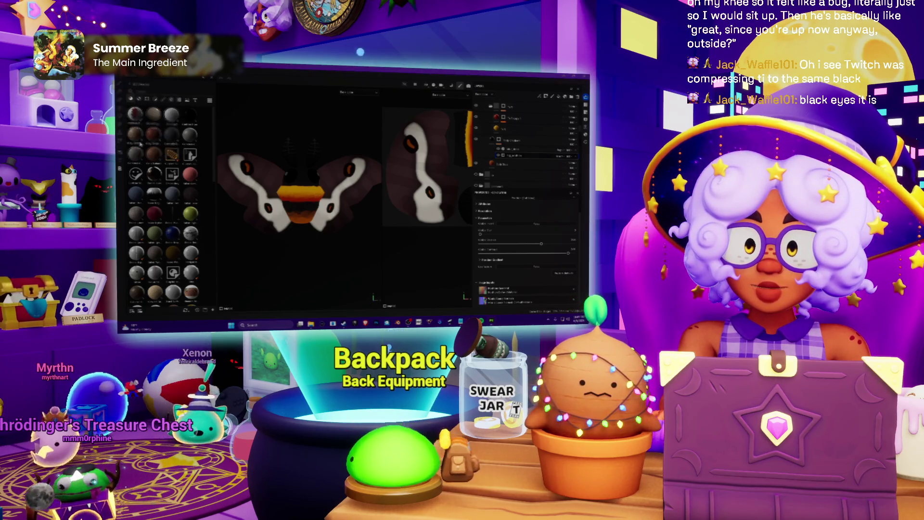
pyautogui.hotkey('ctrl', 'shift', 'e')
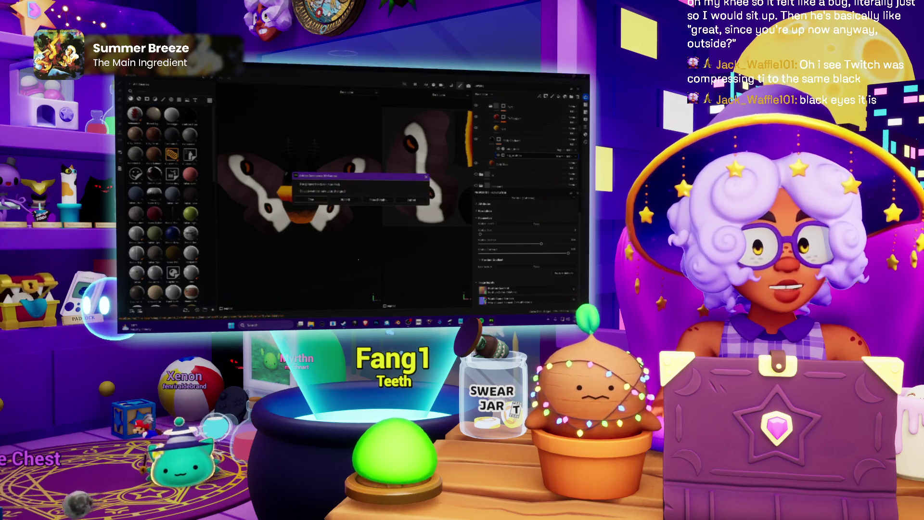
pyautogui.click(316, 202)
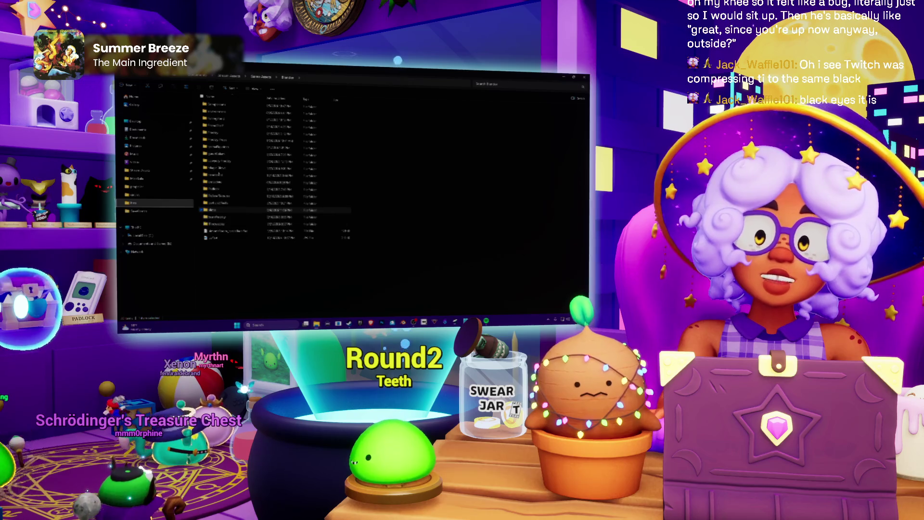
# Browse into Companions and its texture-image folder, then dismiss an image's Properties window.
pyautogui.doubleClick(225, 107)
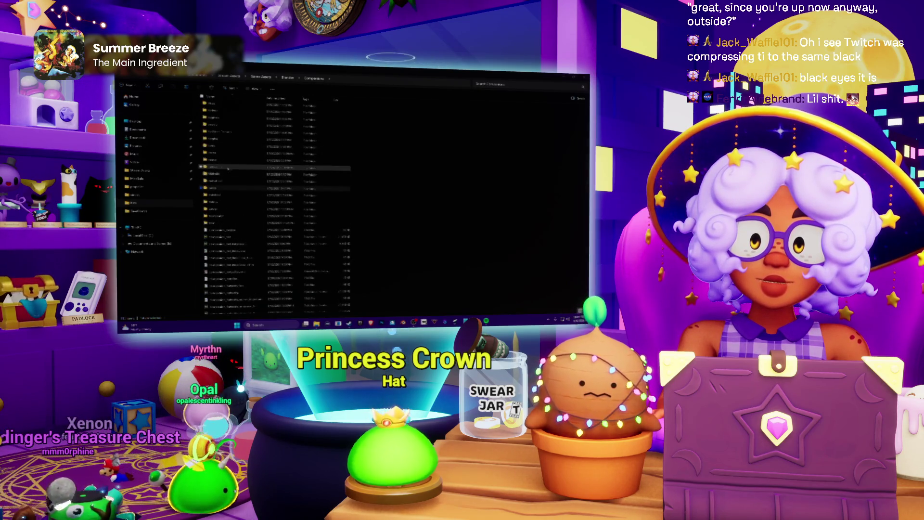
pyautogui.doubleClick(220, 188)
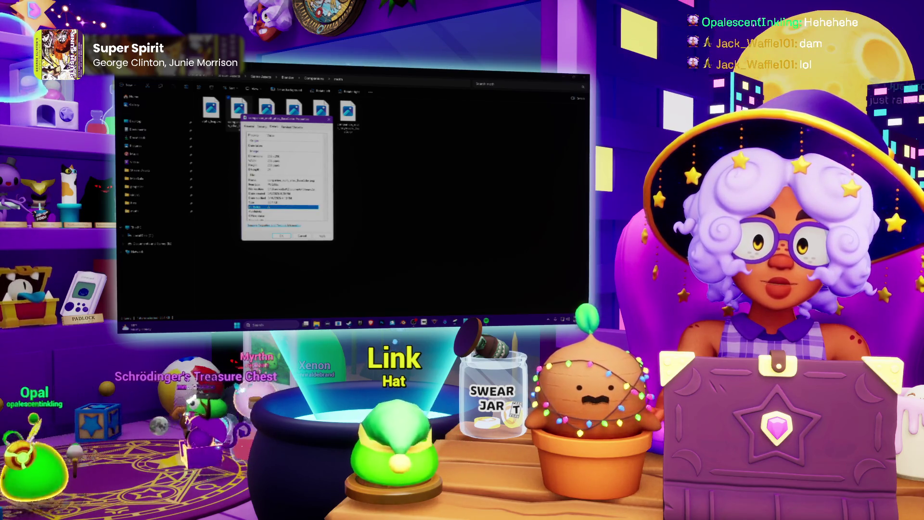
pyautogui.press('Return')
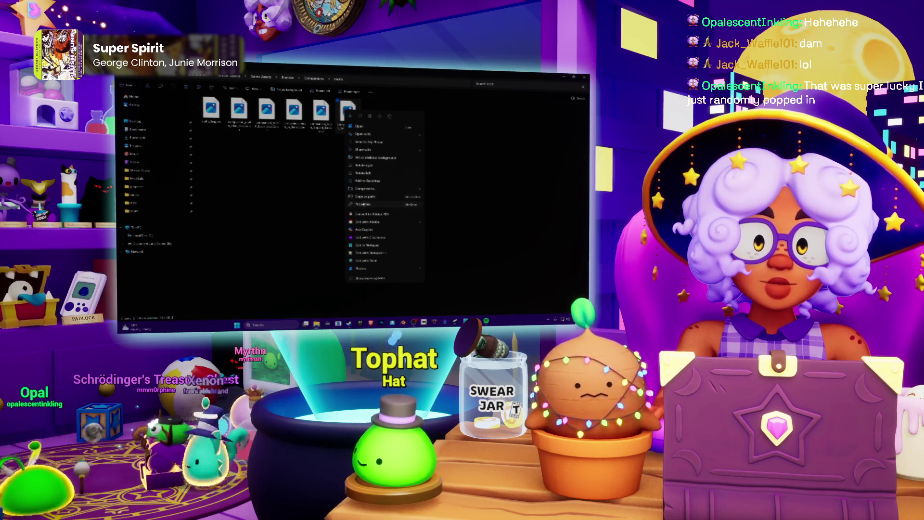
# Inspect the chosen texture image's detailed properties and close the window again.
pyautogui.click(362, 204)
pyautogui.click(369, 142)
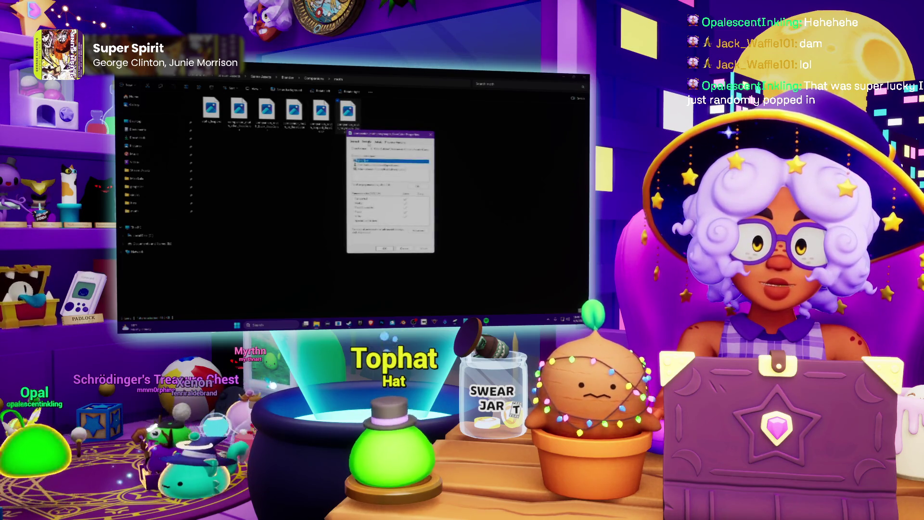
pyautogui.click(377, 142)
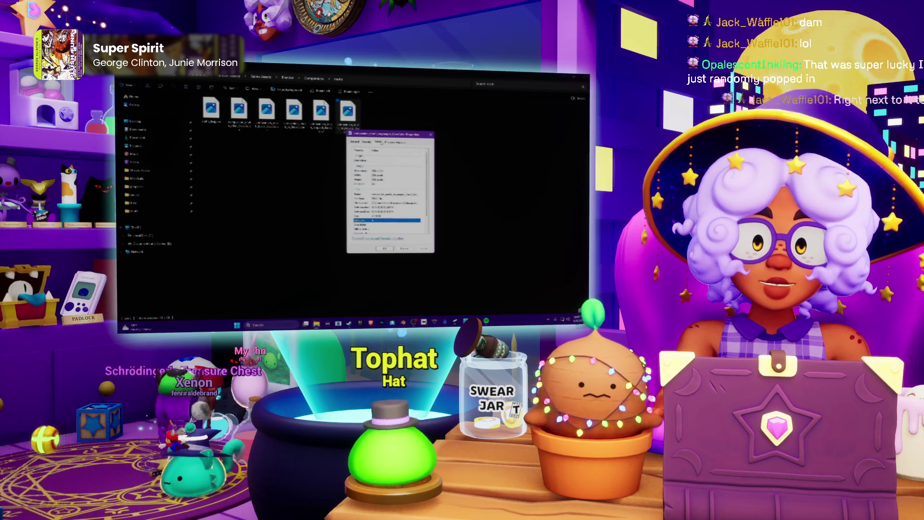
pyautogui.click(404, 248)
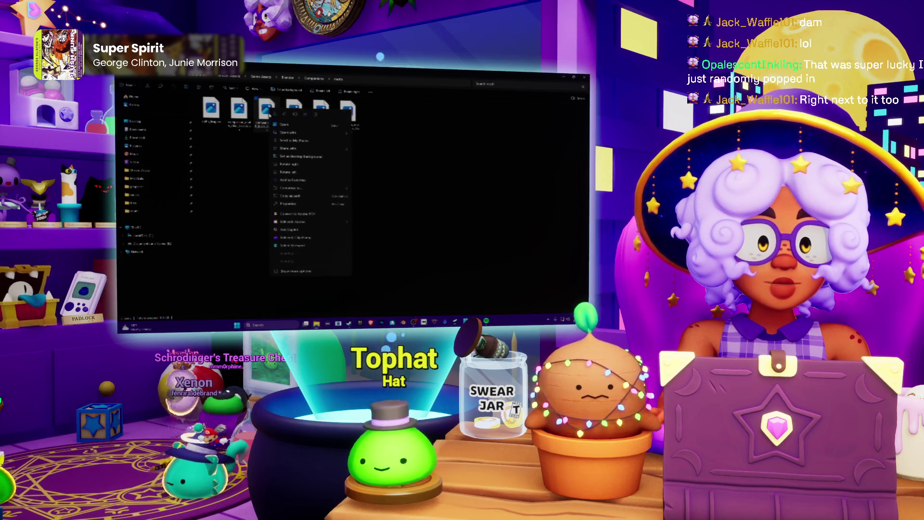
# Return to the Companions folder, run a search and select one of the texture files.
pyautogui.click(285, 117)
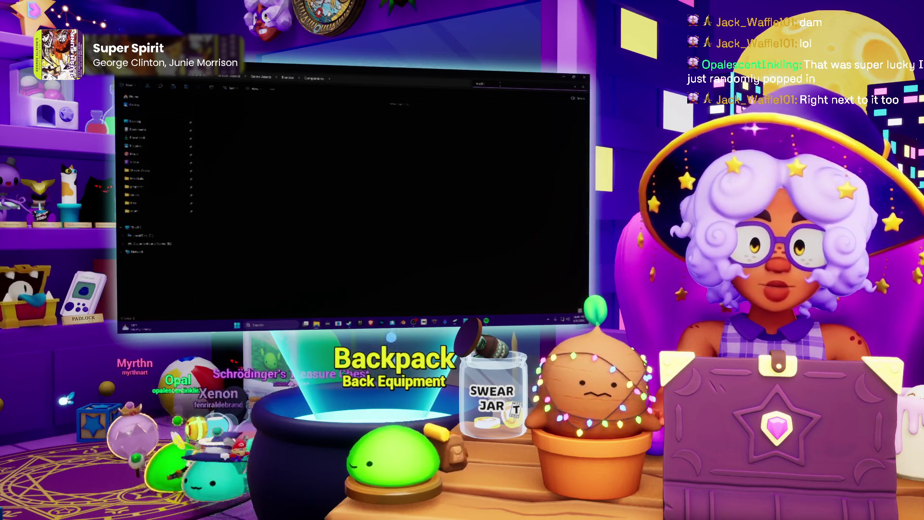
pyautogui.press('Return')
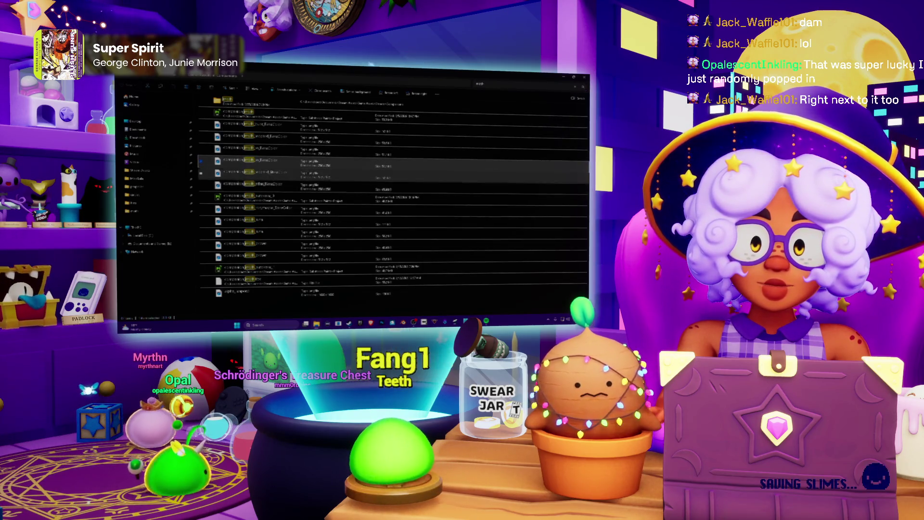
pyautogui.click(266, 170)
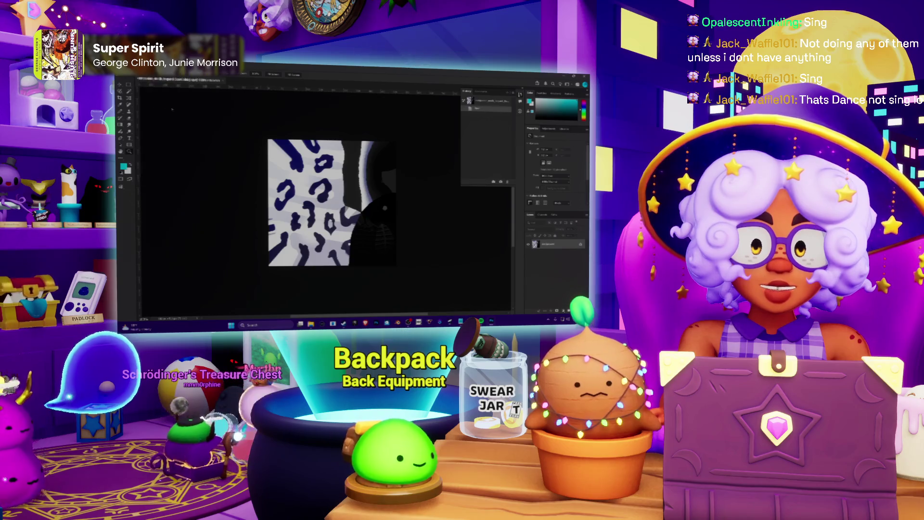
# Shrink the texture via Image Size, check it at another zoom, and close the document.
pyautogui.hotkey('ctrl', 'alt', 'i')
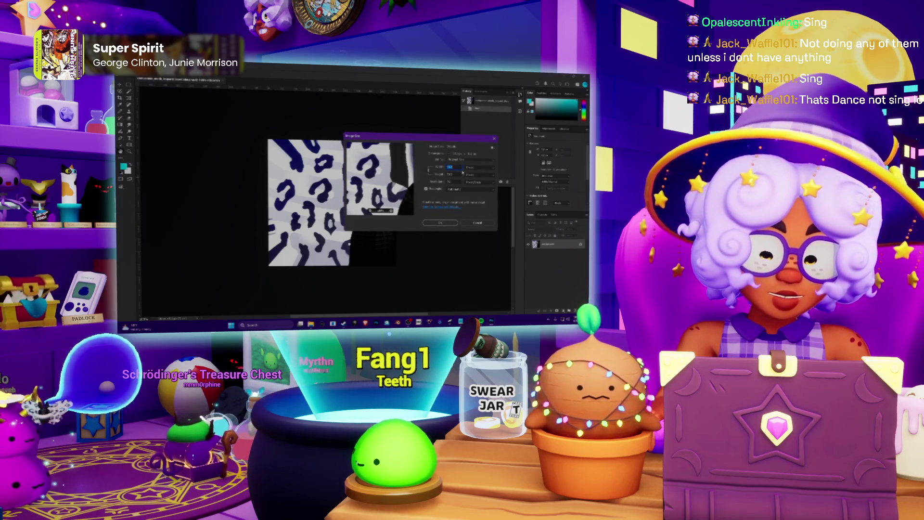
pyautogui.click(440, 222)
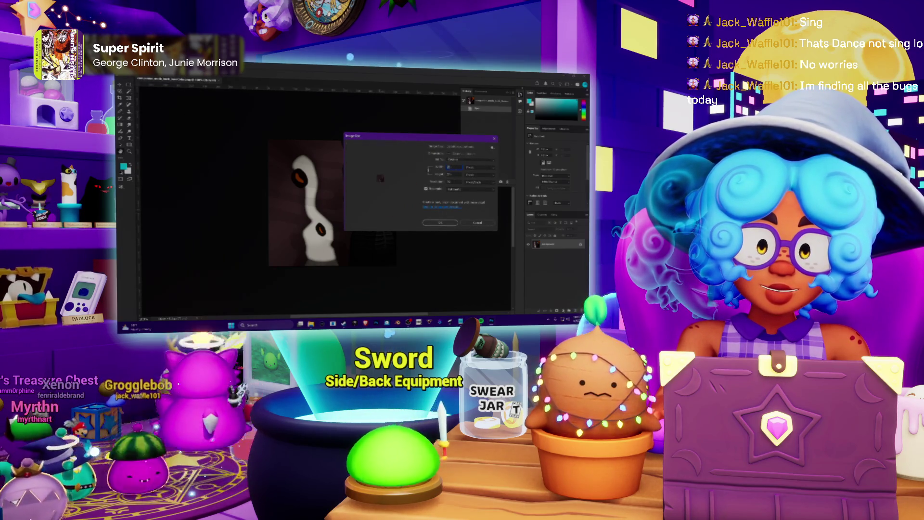
pyautogui.press('Return')
pyautogui.hotkey('ctrl', '-')
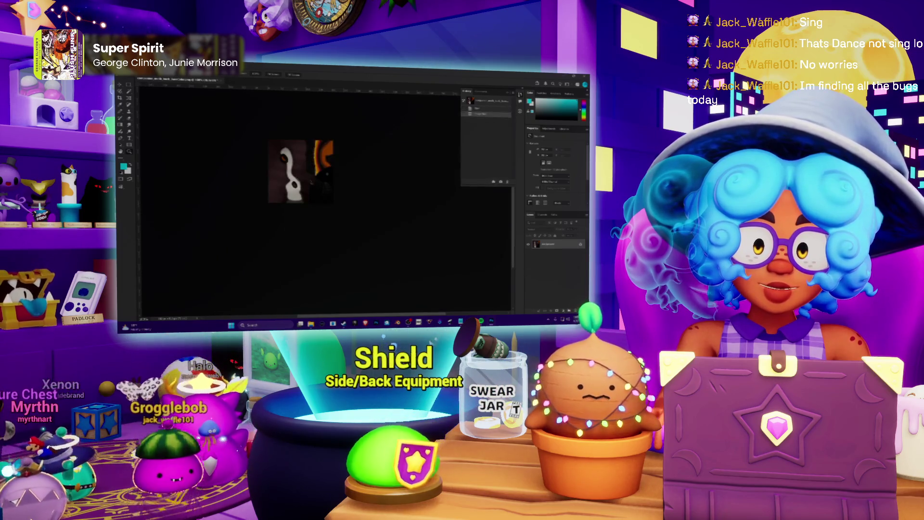
pyautogui.hotkey('ctrl', '+')
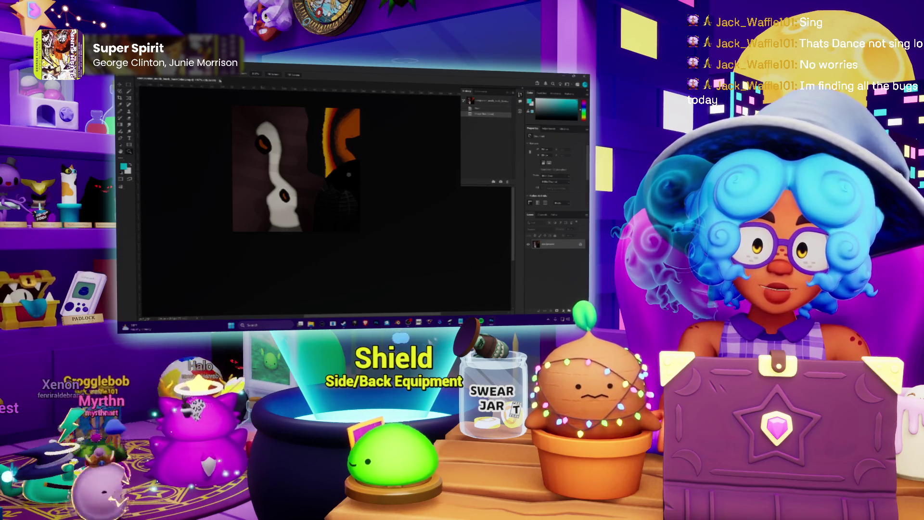
pyautogui.hotkey('ctrl', 'w')
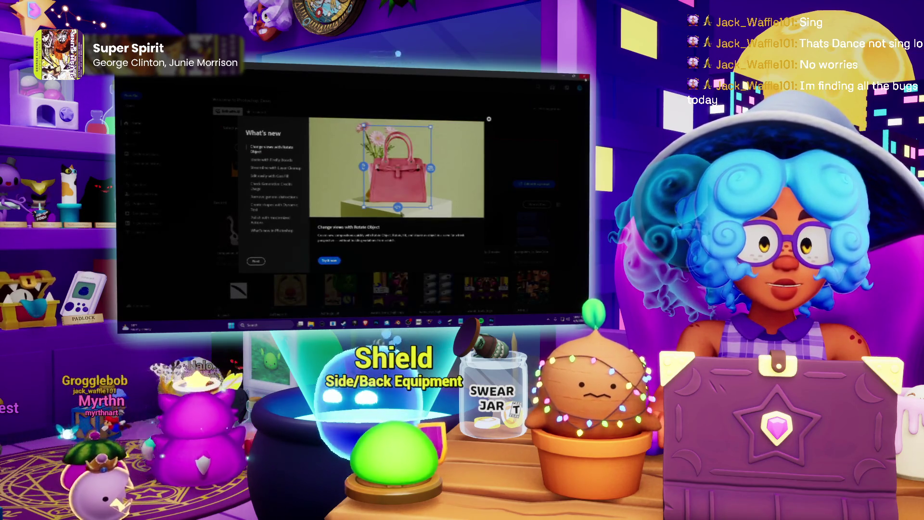
# Switch away from Photoshop back to the file browser.
pyautogui.hotkey('alt', 'Tab')
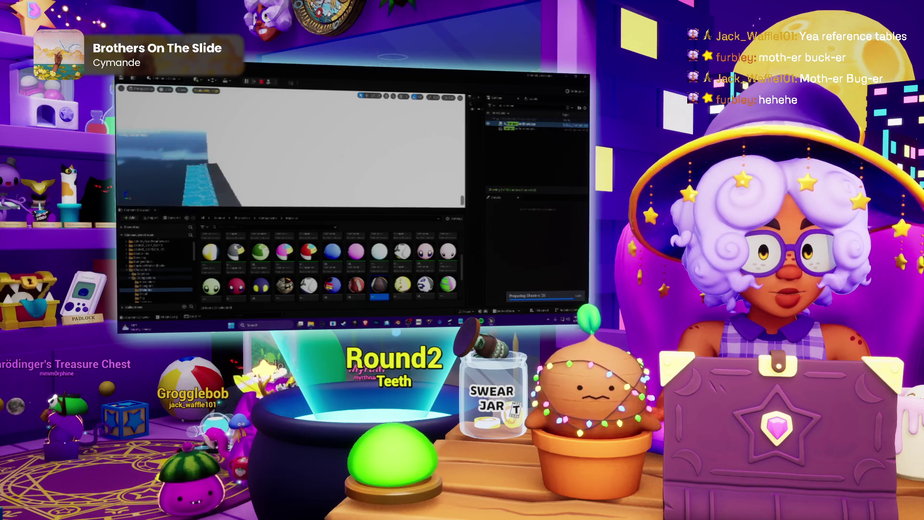
# Steer the moth around the cloudy sky scene in Play mode, then stop play-testing.
pyautogui.moveTo(327, 128); pyautogui.dragTo(217, 145, button='right')
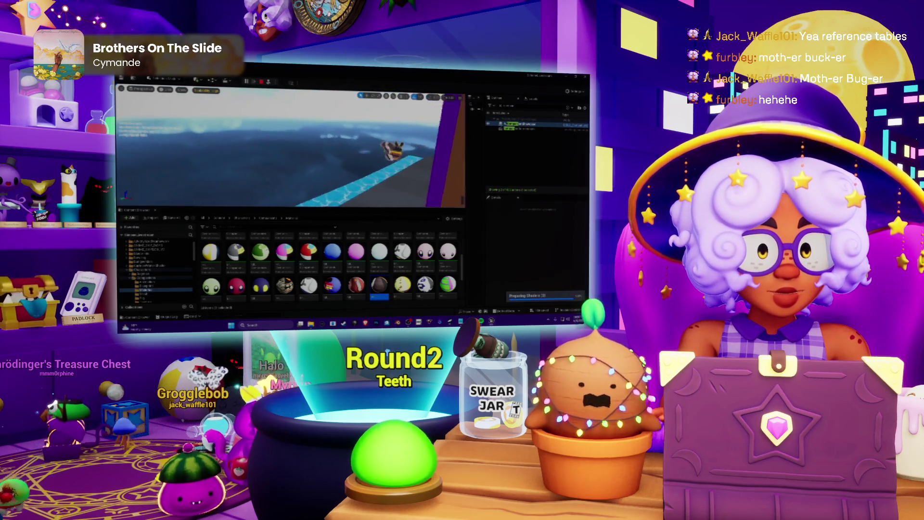
pyautogui.moveTo(289, 144); pyautogui.dragTo(217, 159, button='right')
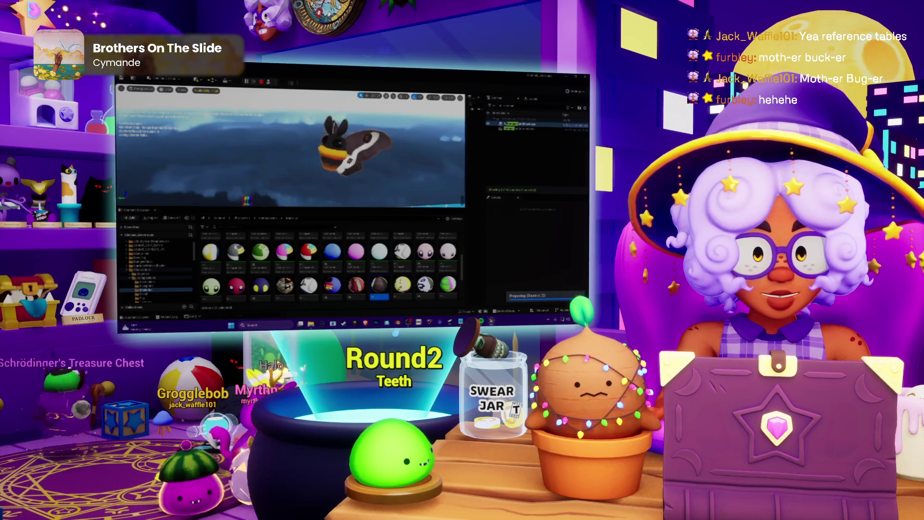
pyautogui.moveTo(289, 144); pyautogui.dragTo(217, 158, button='right')
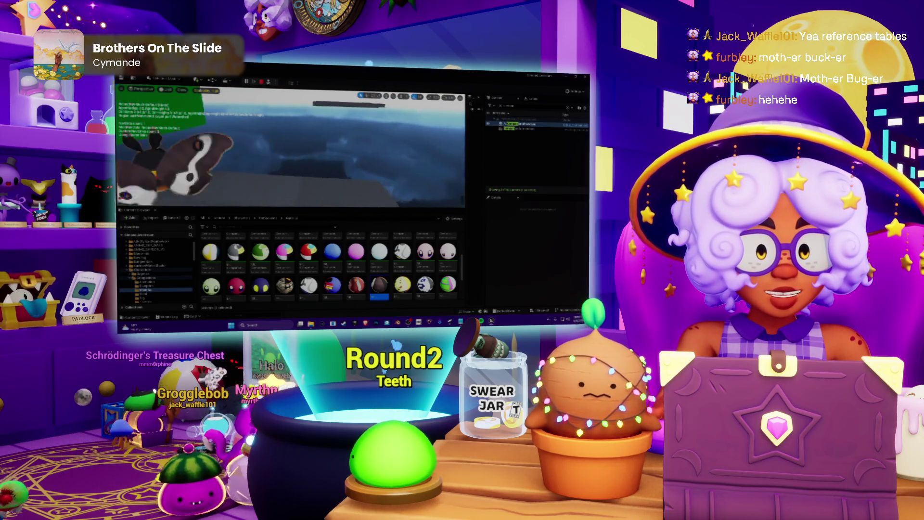
pyautogui.moveTo(325, 145); pyautogui.dragTo(231, 159, button='right')
pyautogui.moveTo(288, 145); pyautogui.dragTo(216, 145, button='right')
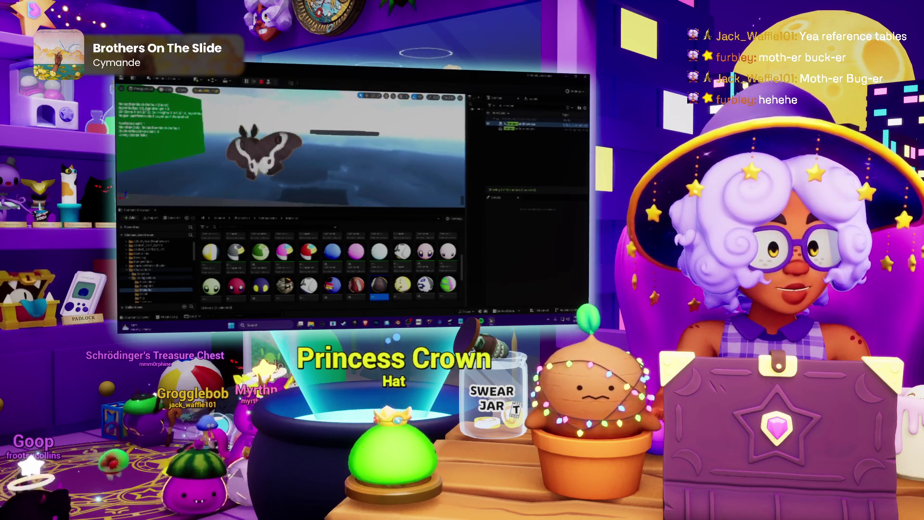
pyautogui.moveTo(289, 144); pyautogui.dragTo(217, 152, button='right')
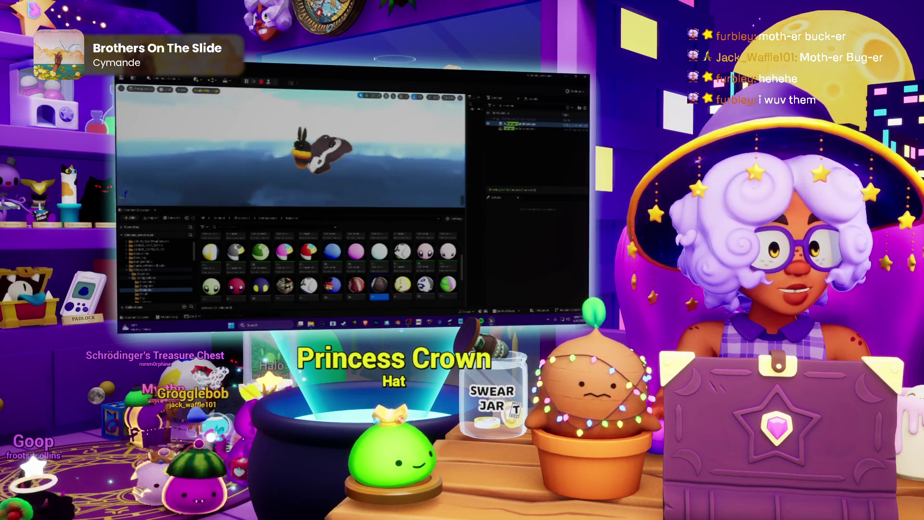
pyautogui.moveTo(325, 144); pyautogui.dragTo(253, 144, button='right')
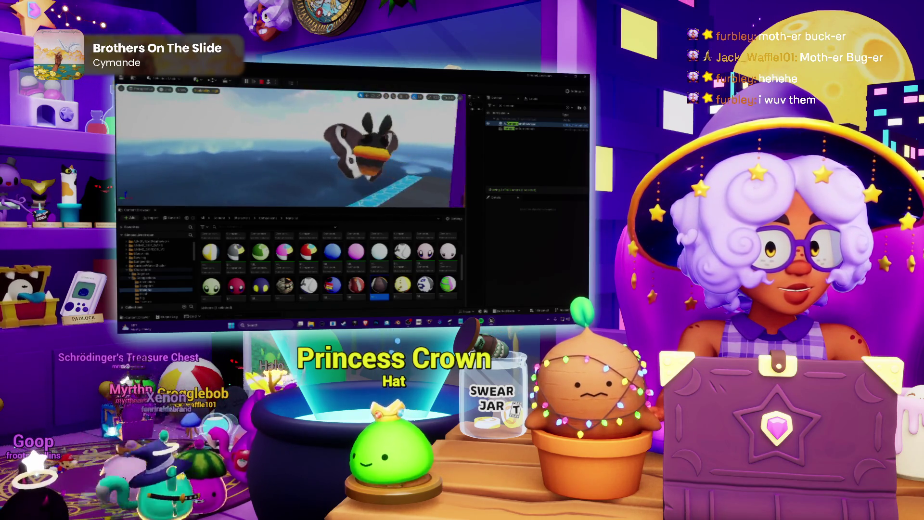
pyautogui.moveTo(325, 145); pyautogui.dragTo(289, 145, button='right')
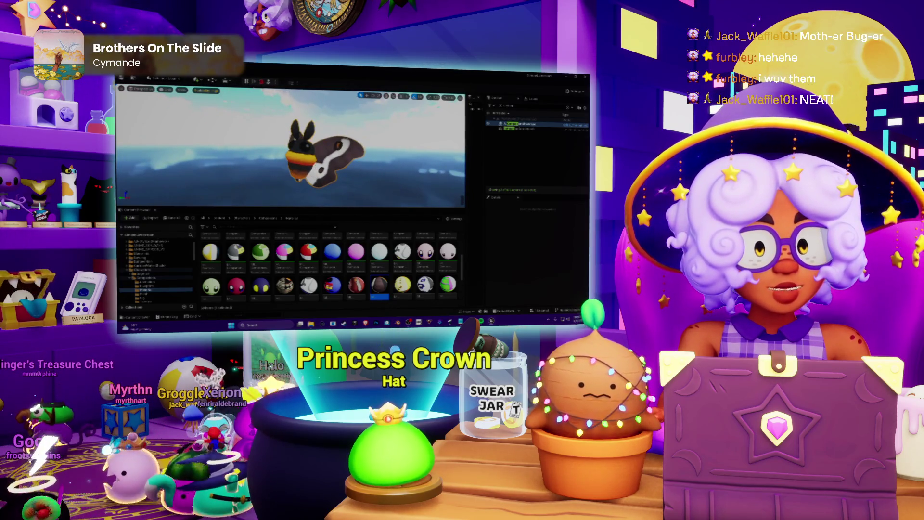
pyautogui.press('Escape')
# Save the modified scene and move the Scene view toward the moth on the green plane.
pyautogui.hotkey('ctrl', 'shift', 's')
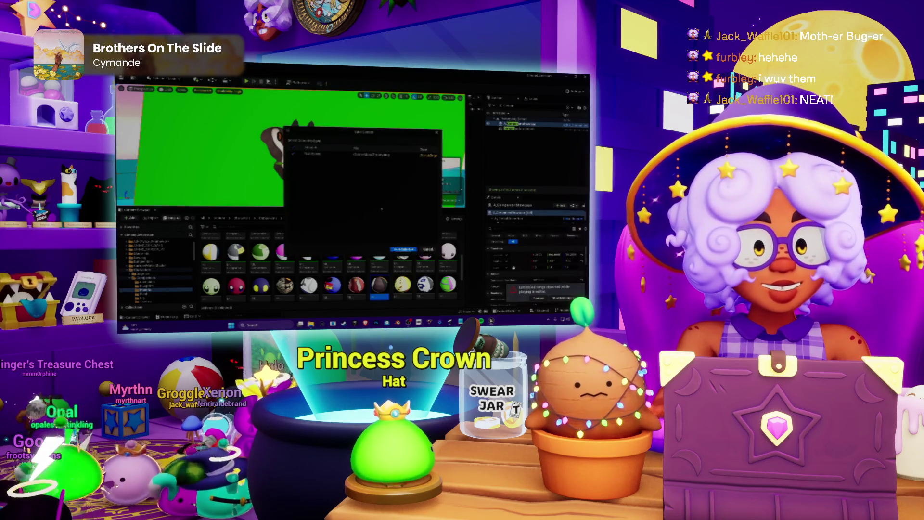
pyautogui.click(403, 249)
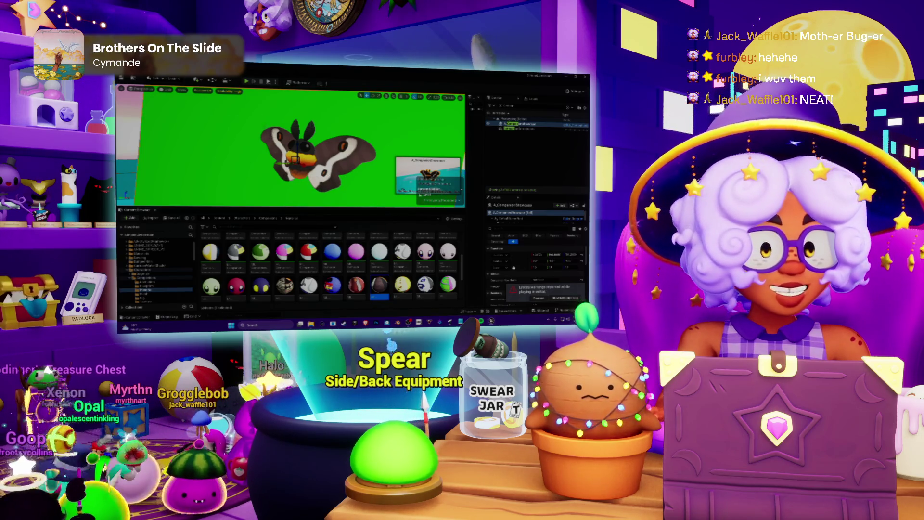
pyautogui.scroll(-4, 304, 144)
pyautogui.moveTo(289, 144); pyautogui.dragTo(311, 145, button='right')
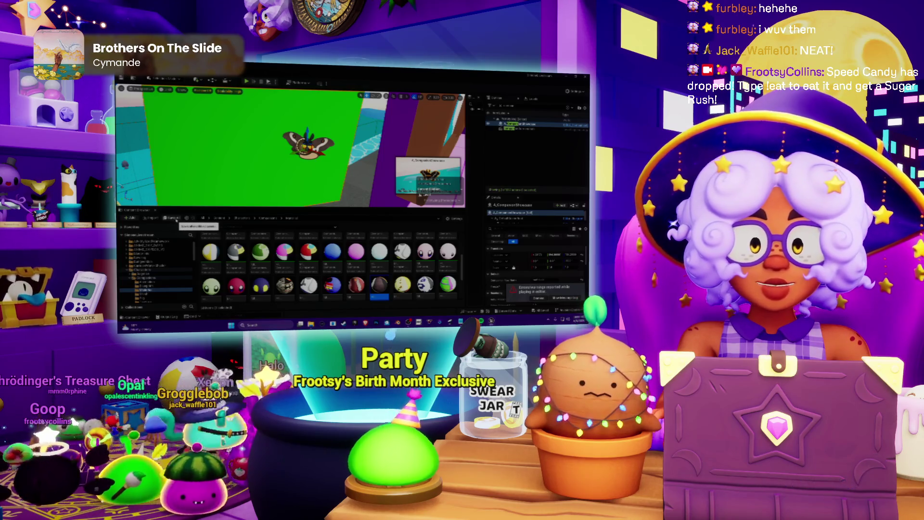
pyautogui.scroll(5, 289, 152)
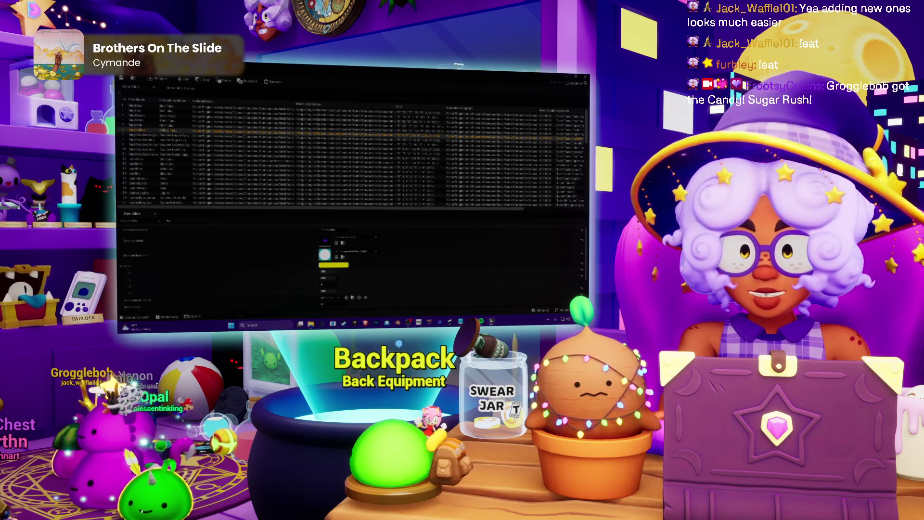
# Switch windows between the Unity editor and the File Explorer file list.
pyautogui.hotkey('alt', 'Tab')
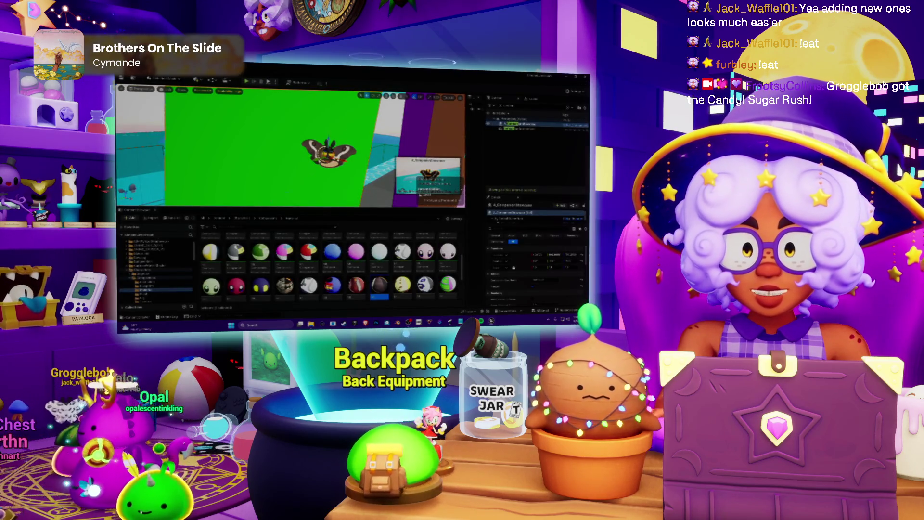
pyautogui.click(434, 418)
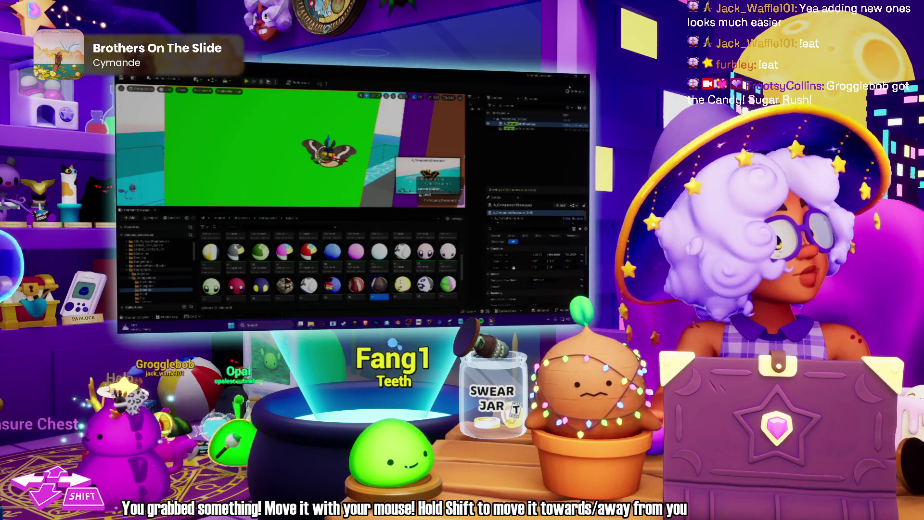
pyautogui.hotkey('alt', 'Tab')
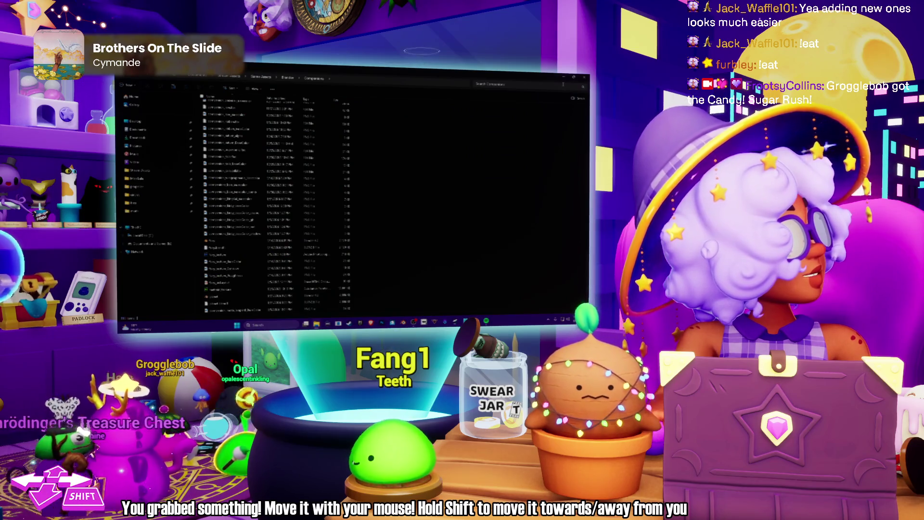